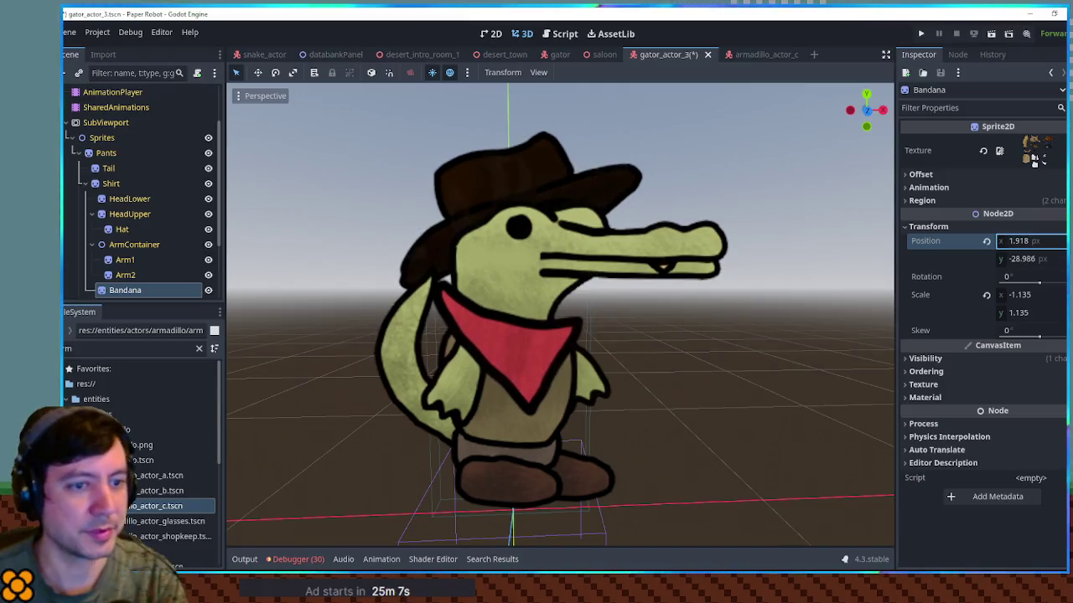
Scale the Bandana to 0.785, shift it left to x -13.162 and rotate it 14.7°.
drag(1010, 315, 997, 315)
text(0.75)
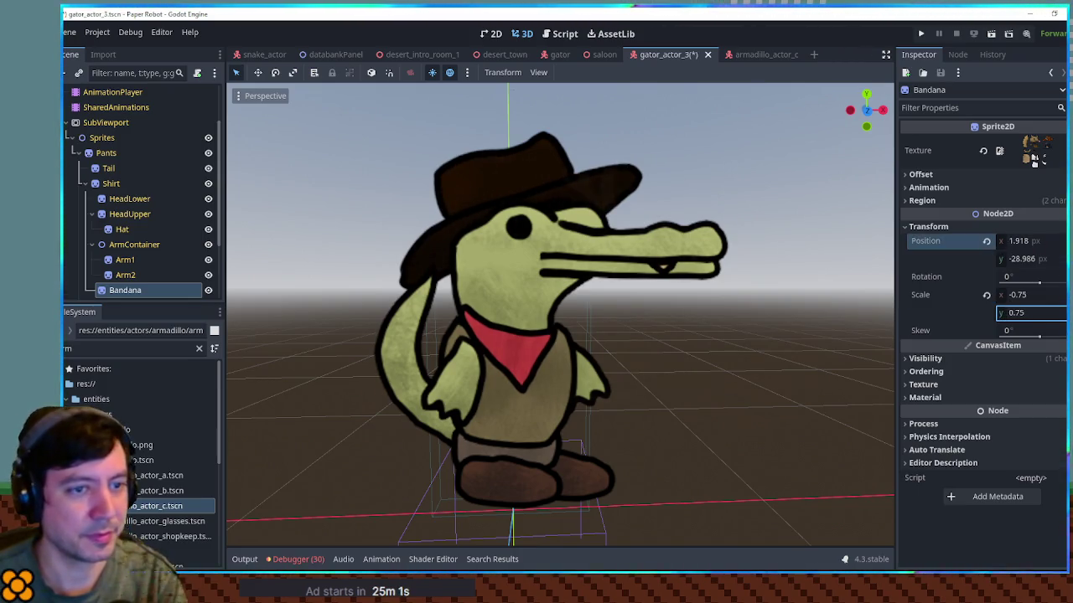
drag(1003, 241, 992, 240)
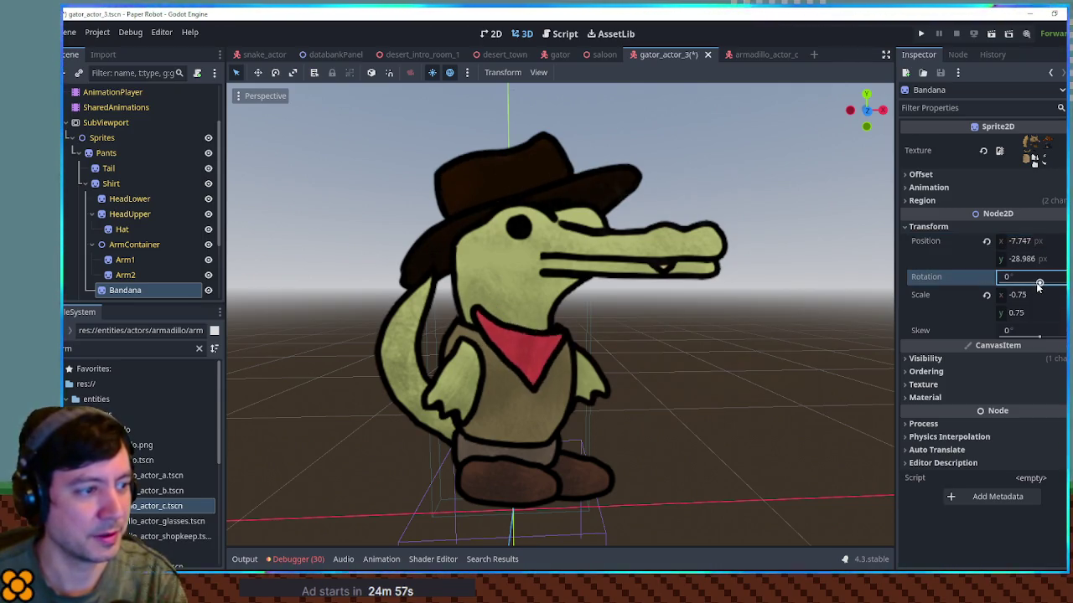
drag(1037, 286, 1030, 283)
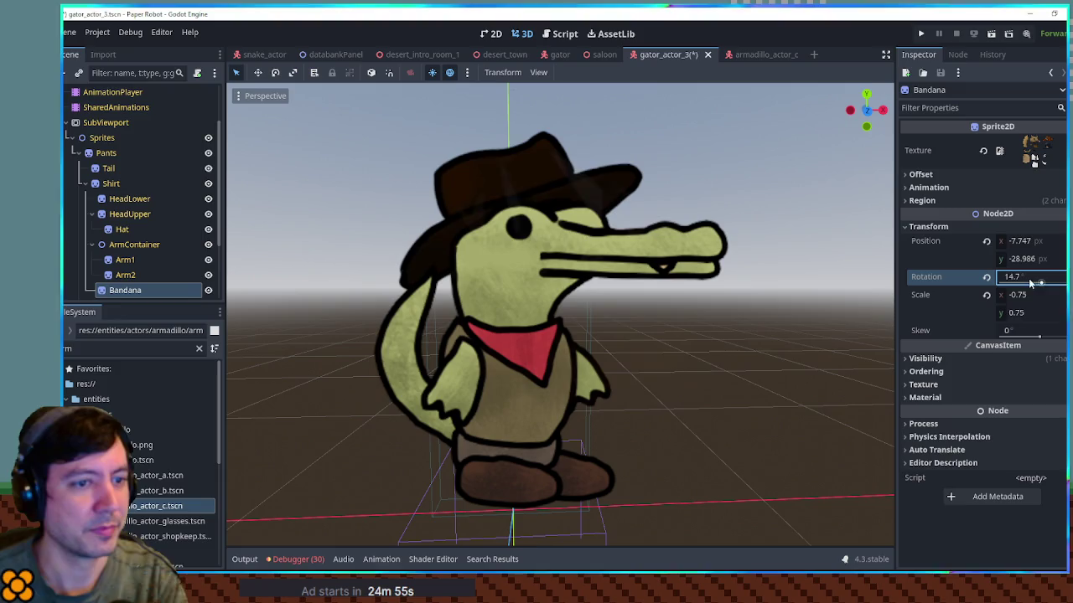
mouse_move(1022, 242)
mouse_down()
mouse_move(1024, 259)
mouse_move(1013, 242)
mouse_up()
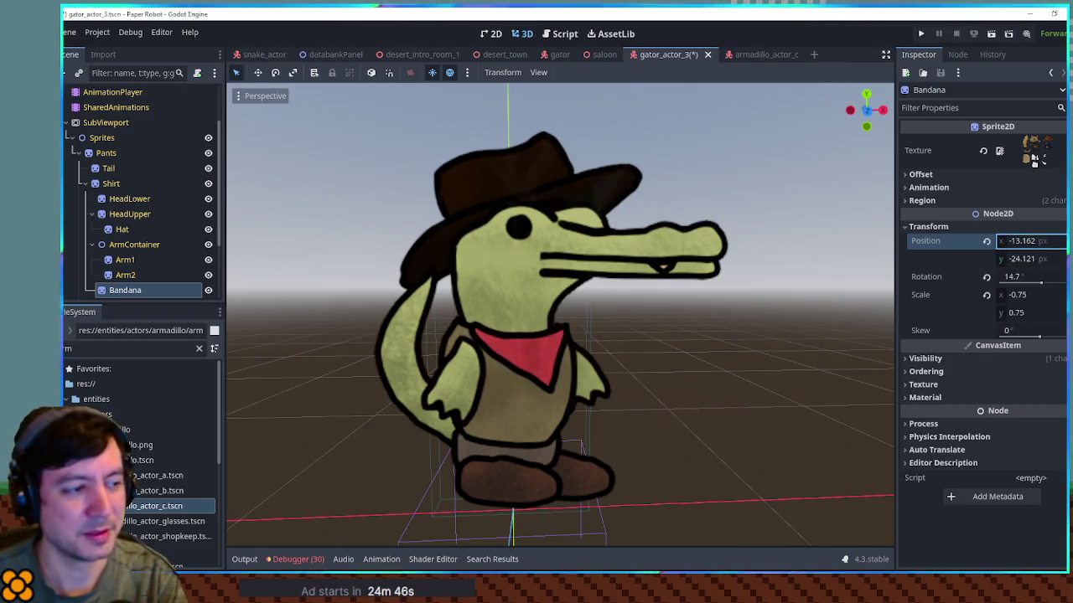
drag(1015, 312, 1020, 313)
Set the bandana's Self Modulate tint to the muted tan 807752.
click(950, 362)
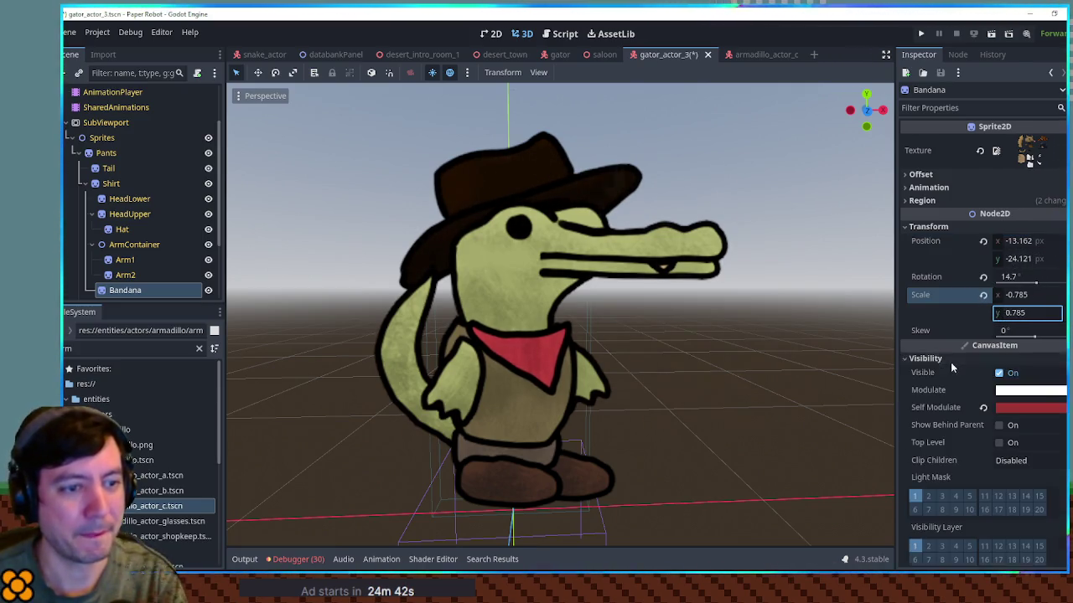
click(1028, 407)
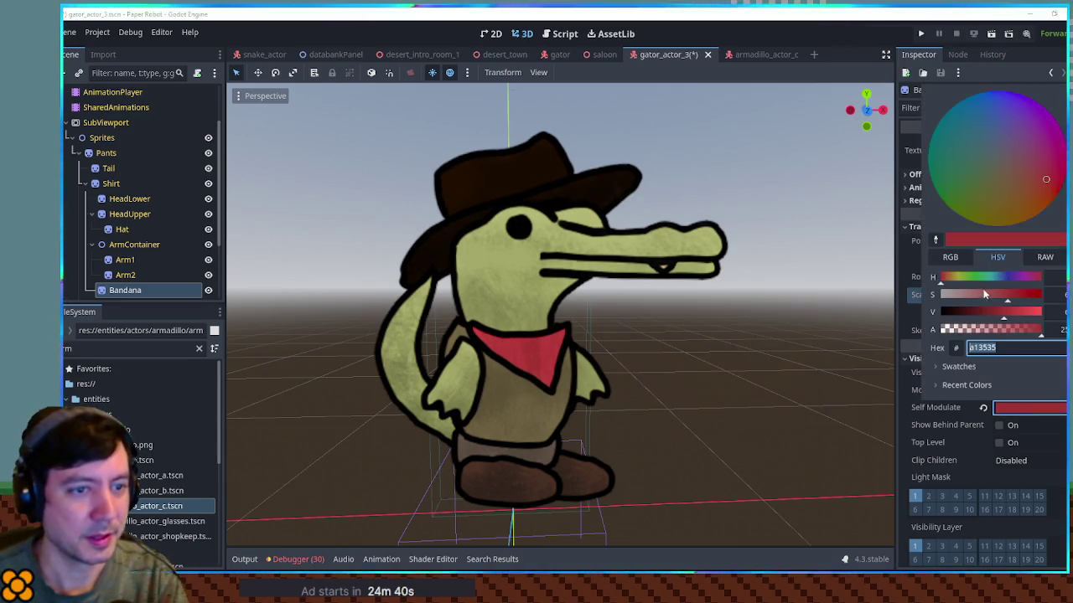
mouse_move(976, 277)
mouse_down()
mouse_move(955, 277)
mouse_move(991, 317)
mouse_up()
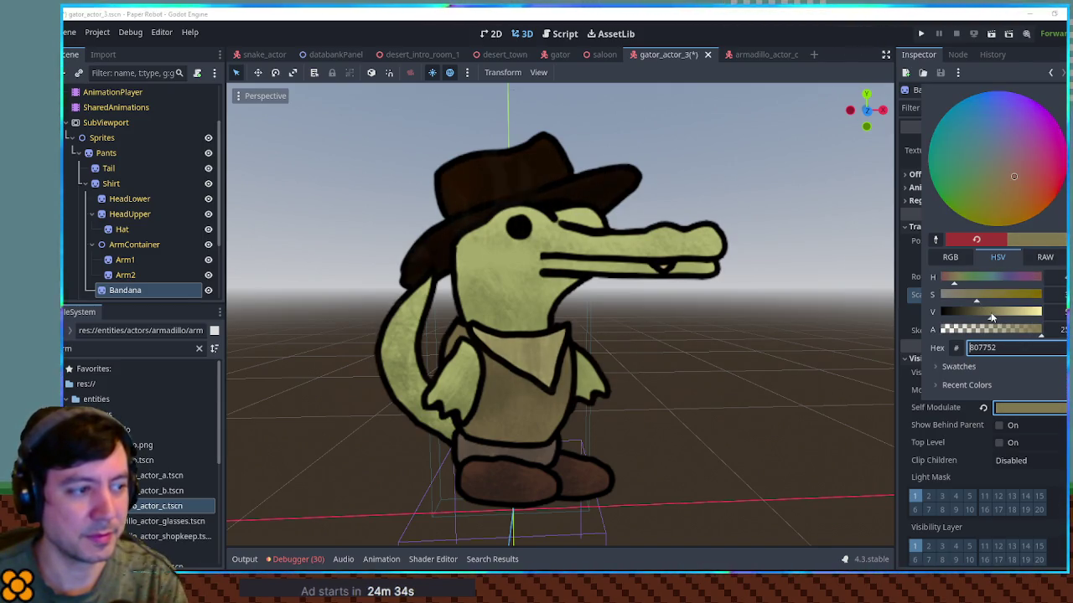
click(744, 176)
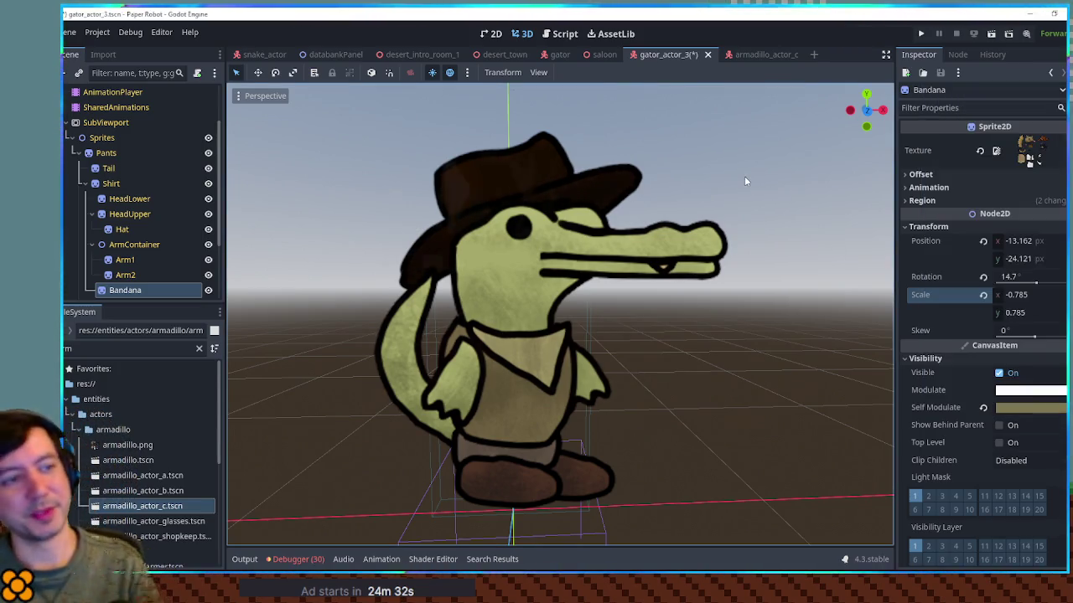
click(124, 291)
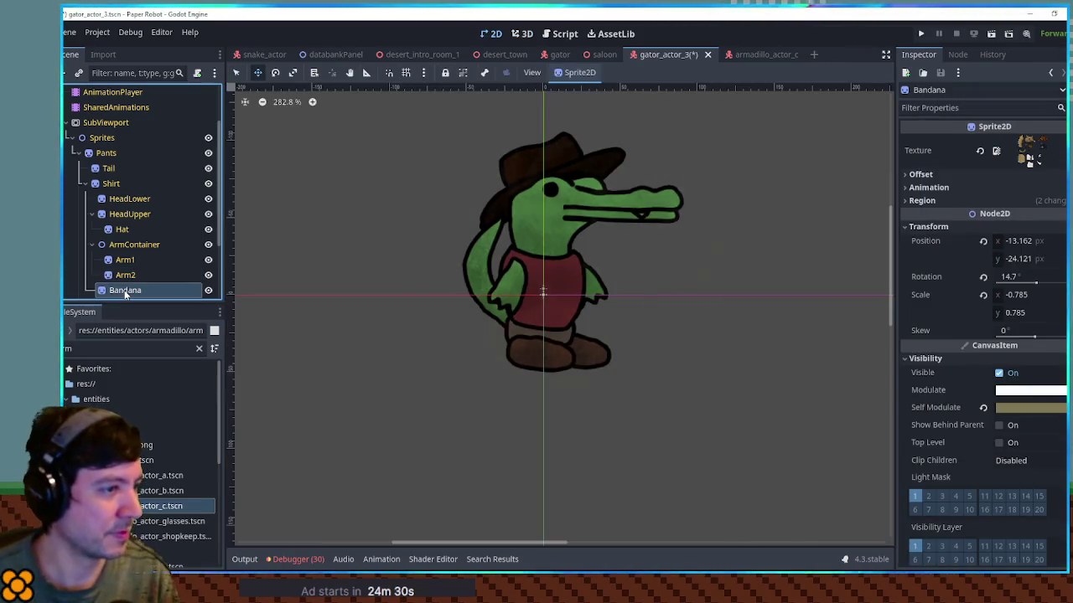
Save gator_actor_3 and close the armadillo_actor_c and gator_actor_3 scenes.
key(ctrl+s)
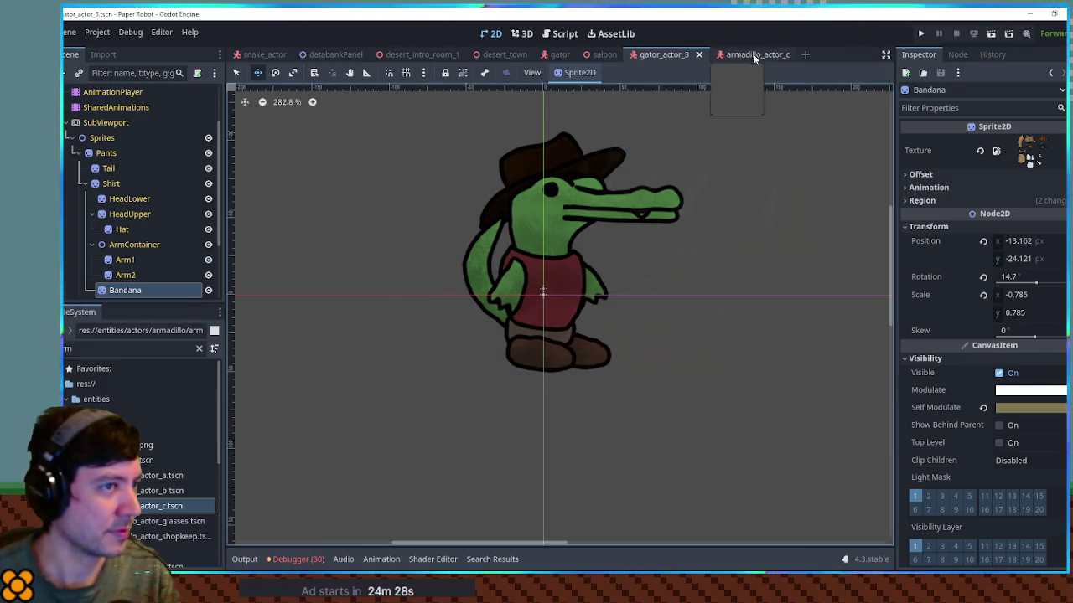
middle_click(754, 54)
middle_click(679, 55)
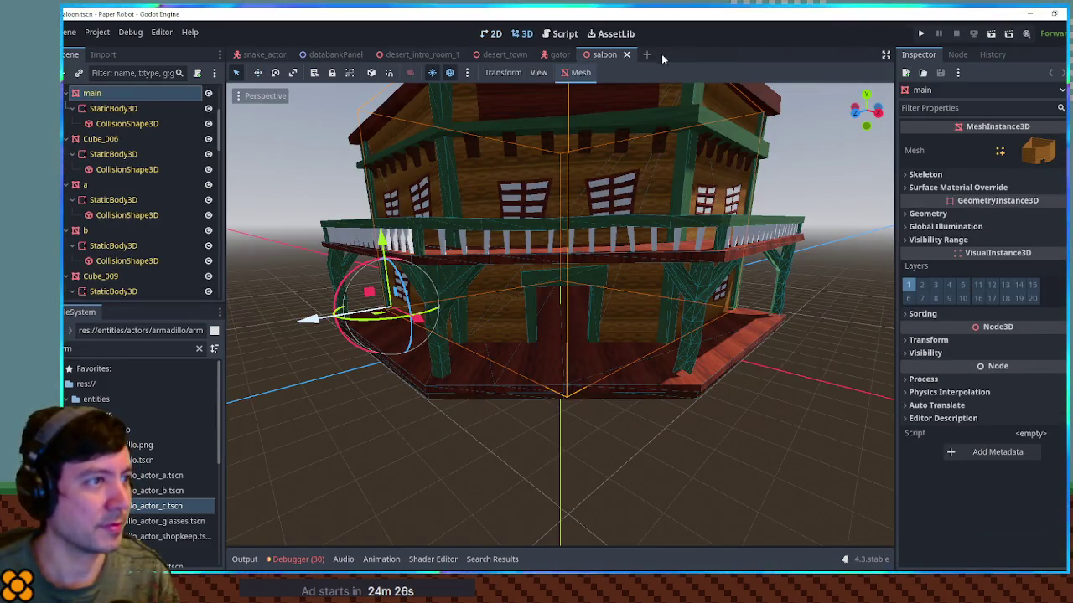
Filter FileSystem for 'gato' and open gator_actor_4.tscn and gator_actor_3.tscn.
click(134, 348)
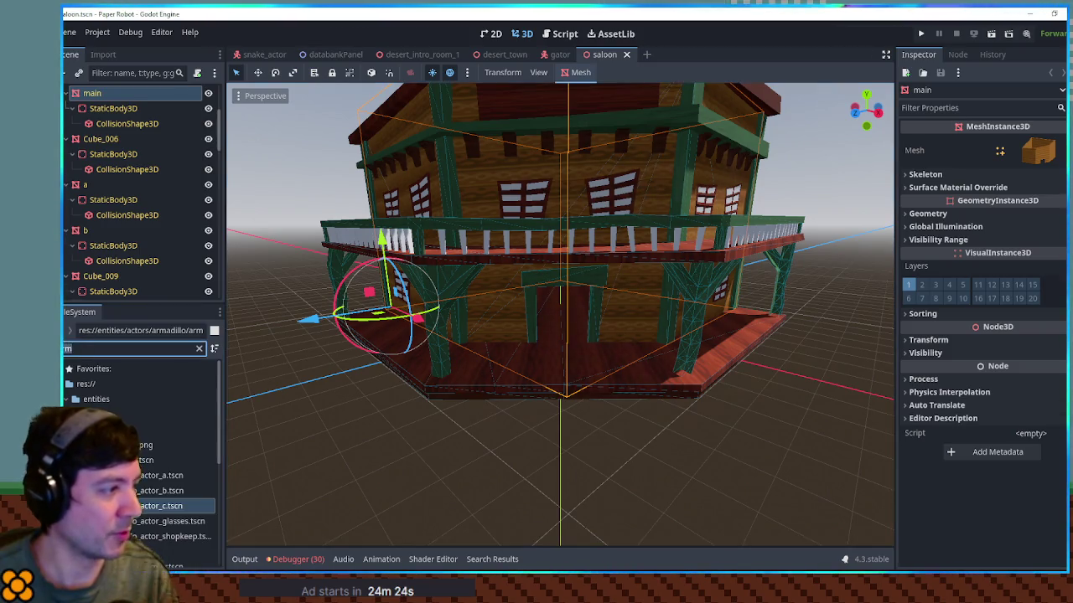
text(gato)
double_click(159, 506)
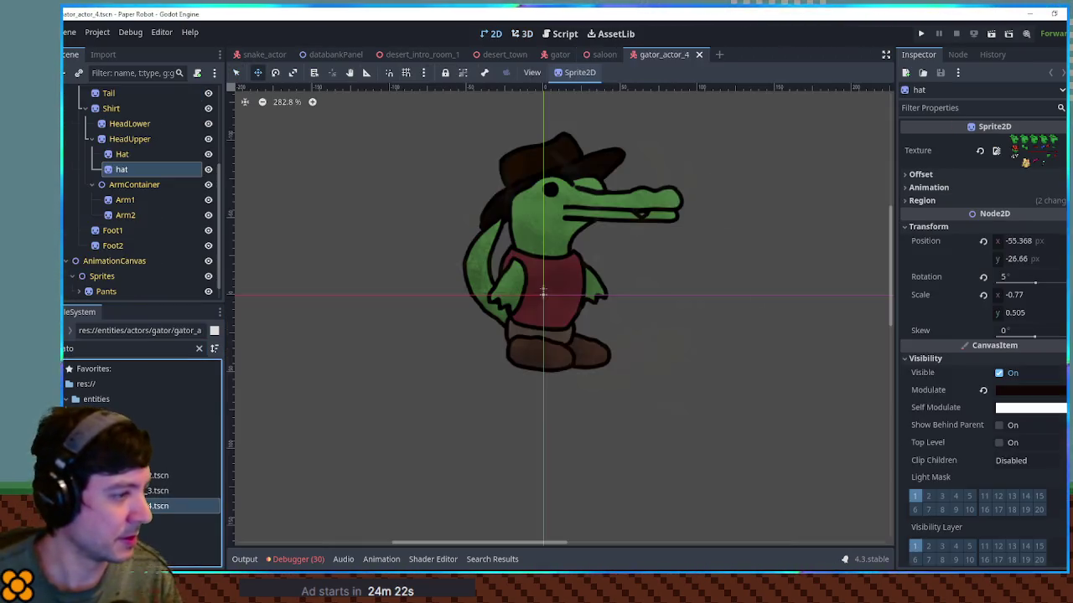
double_click(139, 493)
Open gator_actor_2 and the base gator scene, then select the Bandana node in gator.tscn.
click(522, 33)
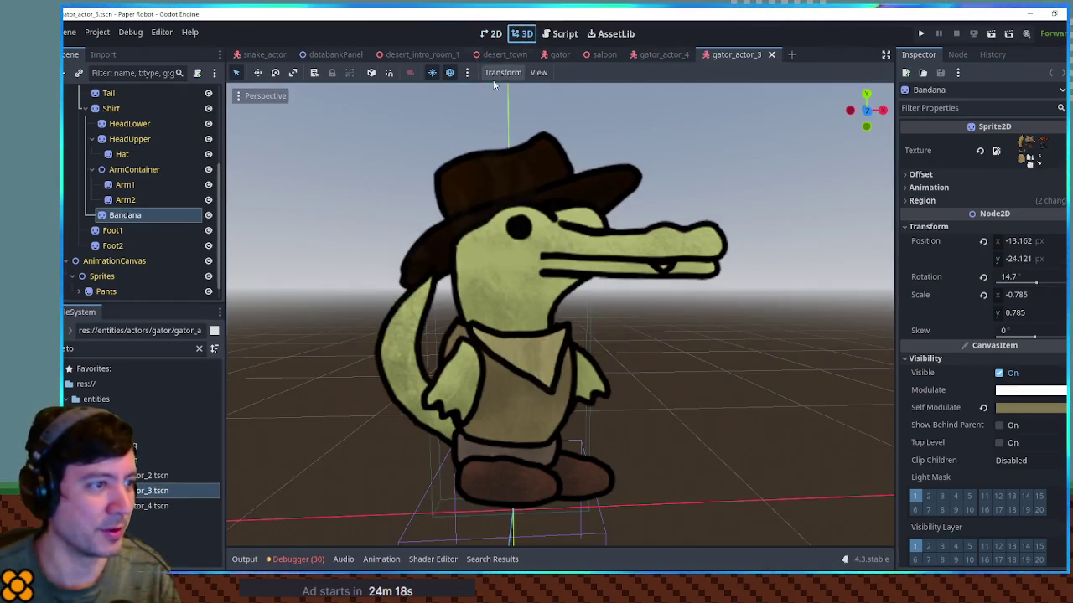
double_click(152, 475)
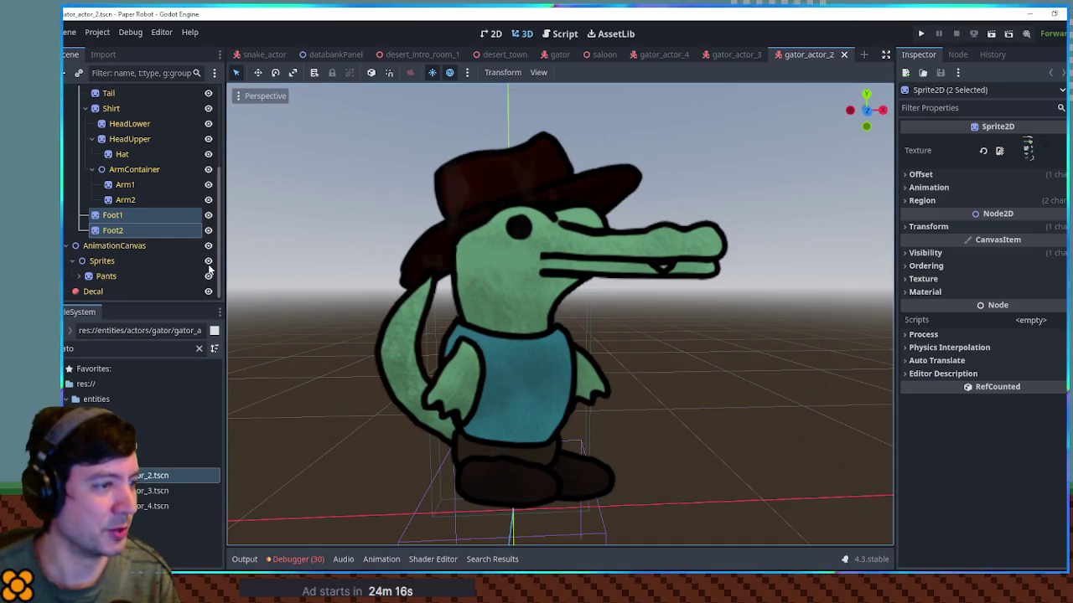
double_click(140, 457)
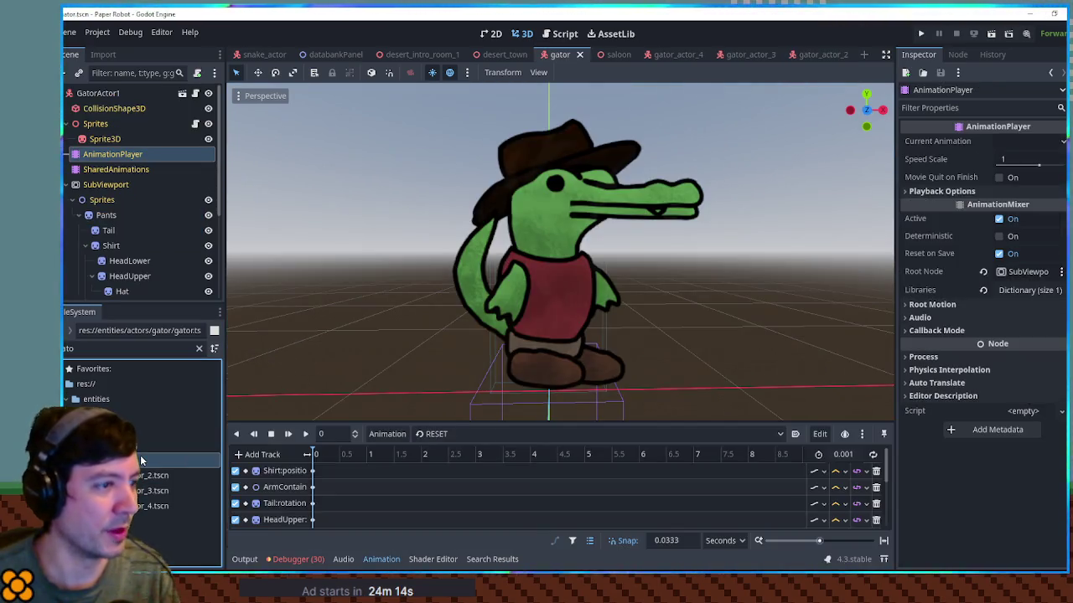
double_click(140, 491)
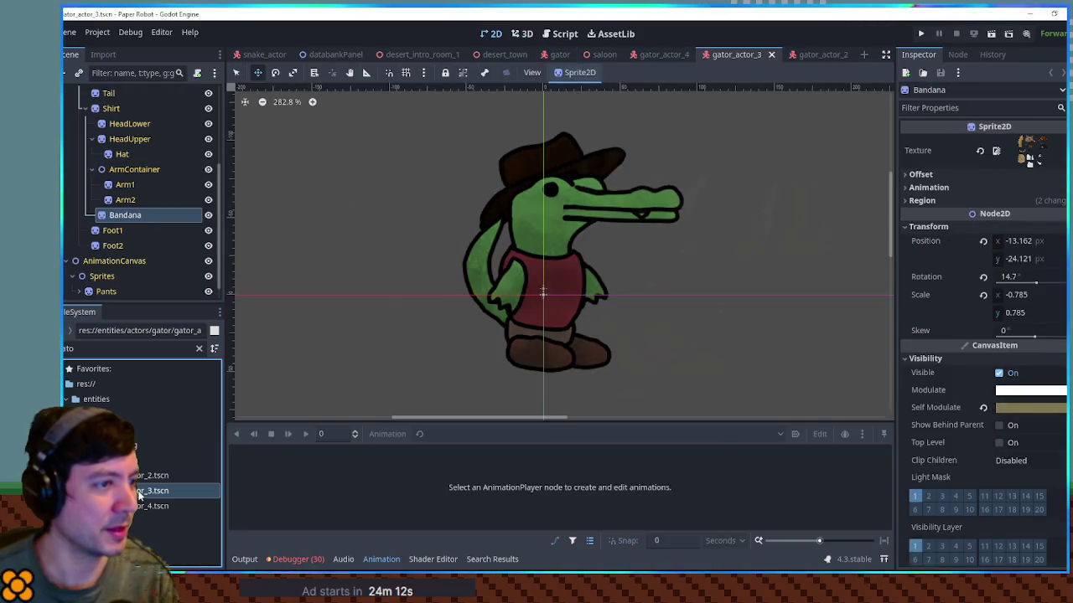
double_click(140, 460)
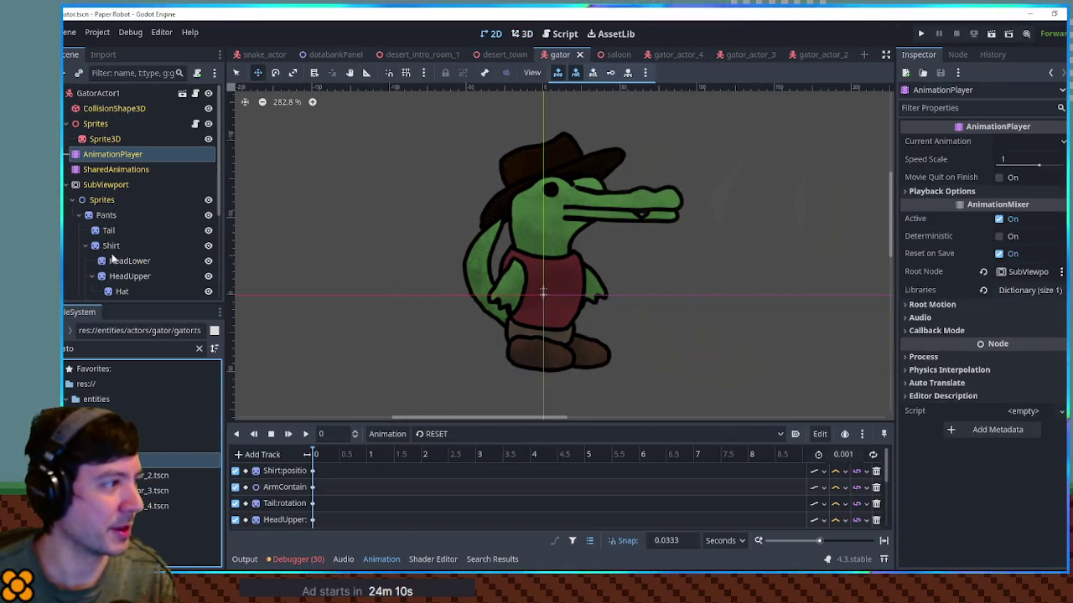
scroll(113, 260, down, 2)
click(125, 290)
Tint the base gator's bandana Self Modulate to the dusky red 805252.
click(523, 33)
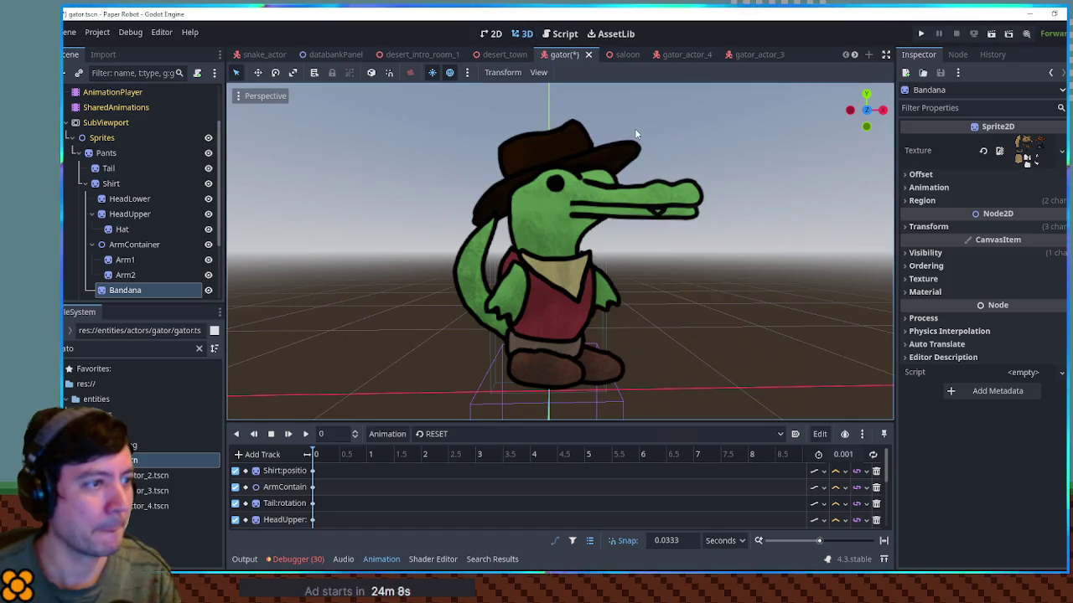
click(140, 287)
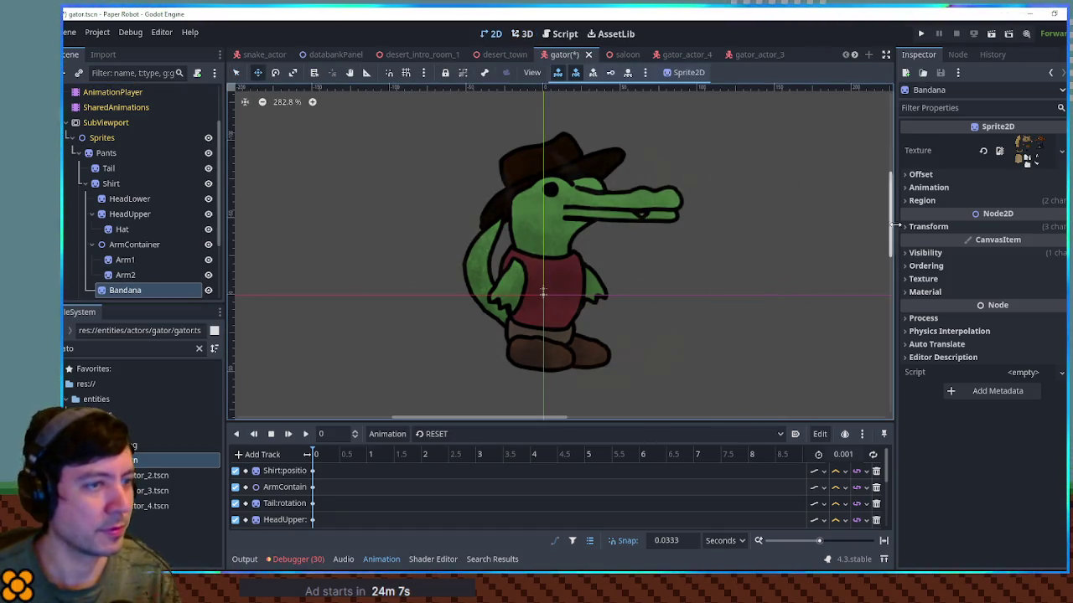
click(523, 34)
click(980, 267)
click(973, 253)
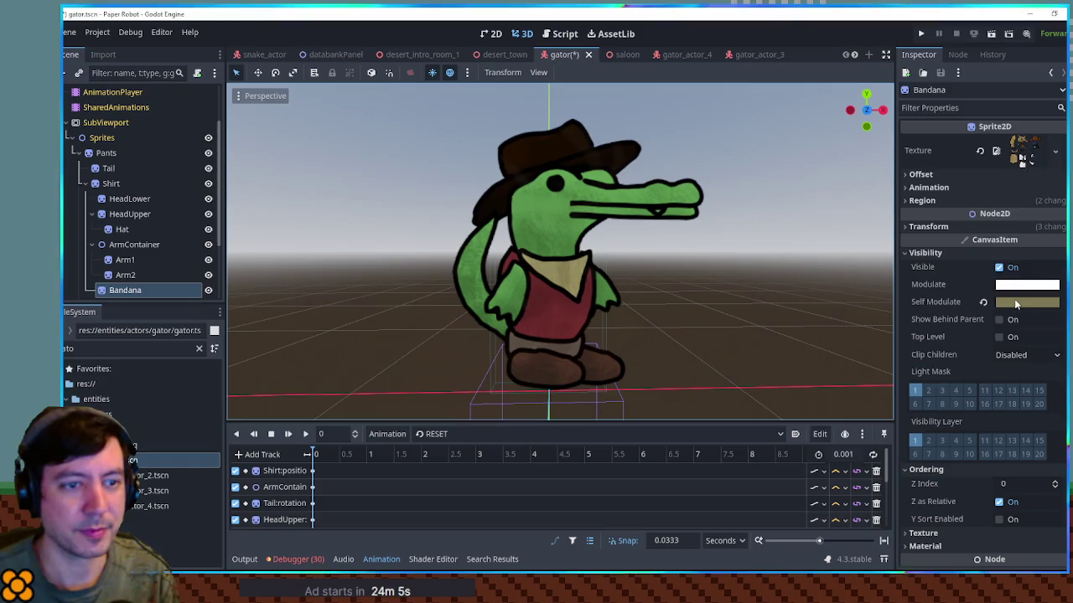
click(1016, 303)
drag(999, 202, 929, 213)
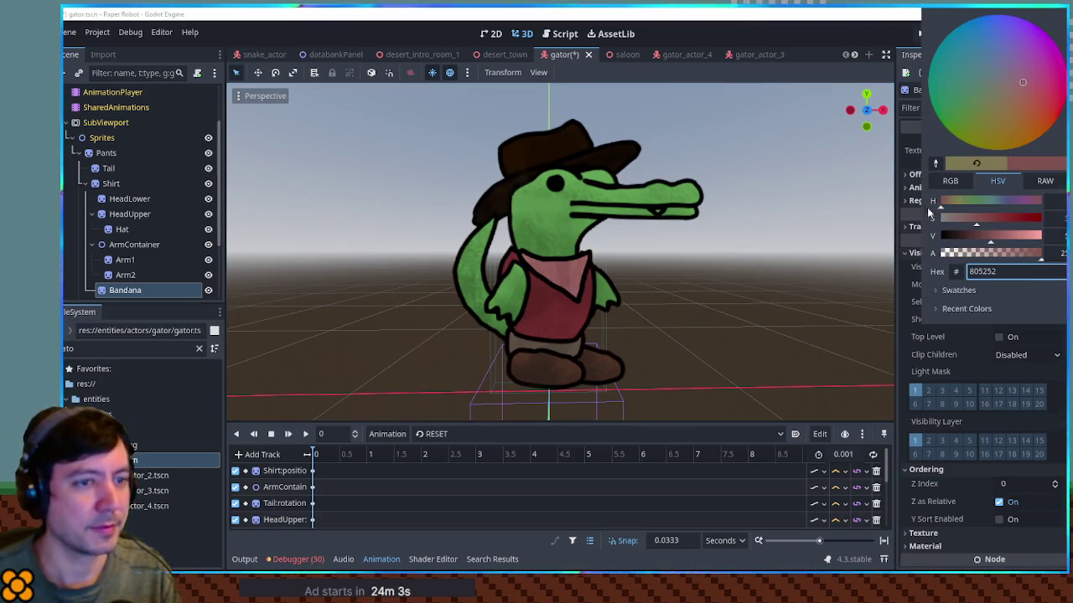
click(780, 243)
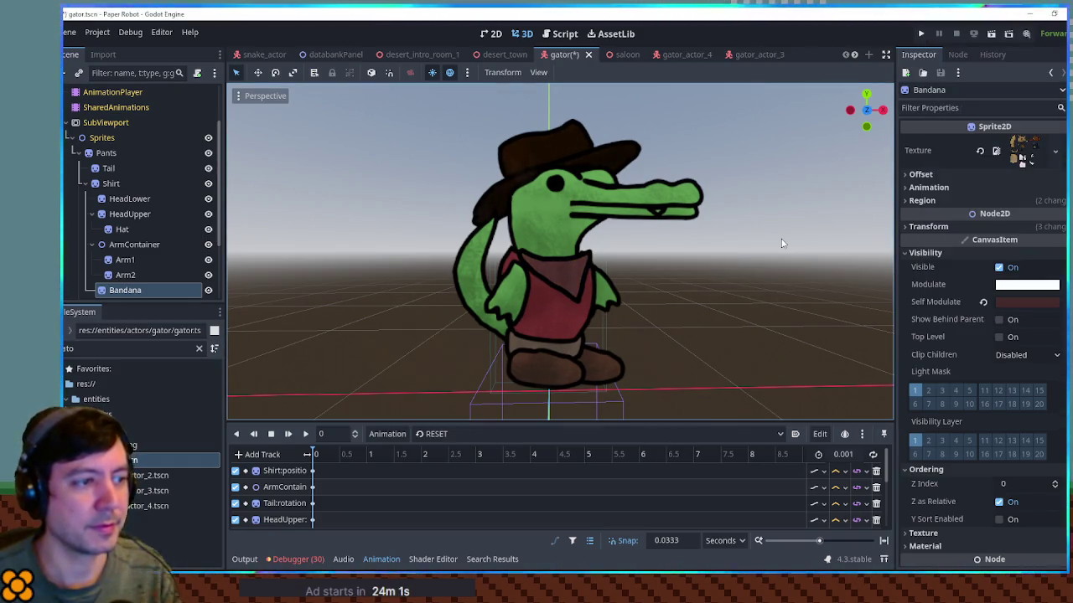
Save the gator scene, close the character scene tabs, and save desert_town.
key(ctrl+s)
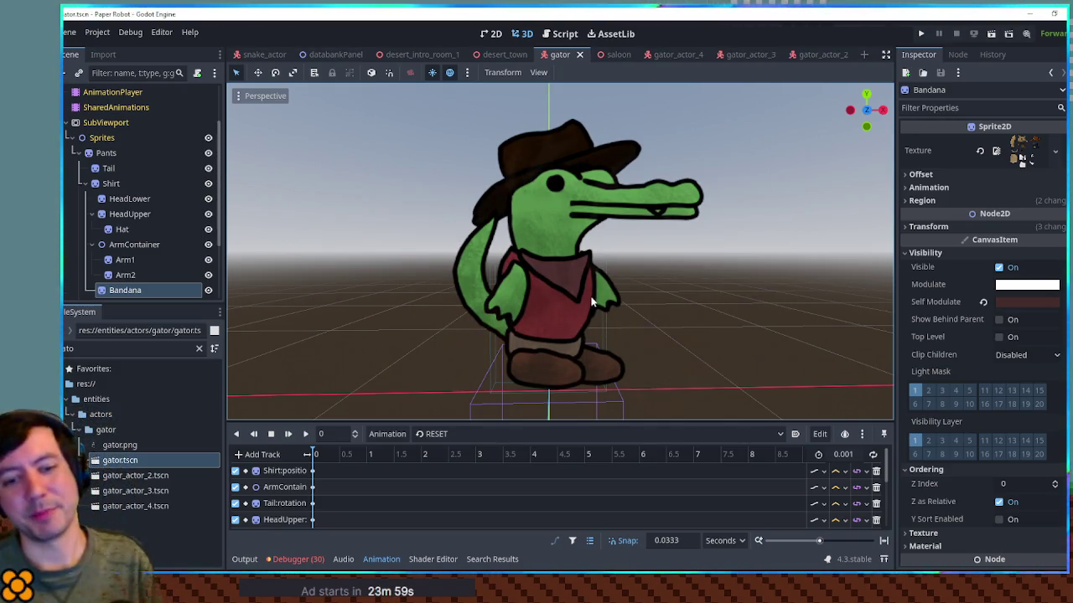
click(578, 54)
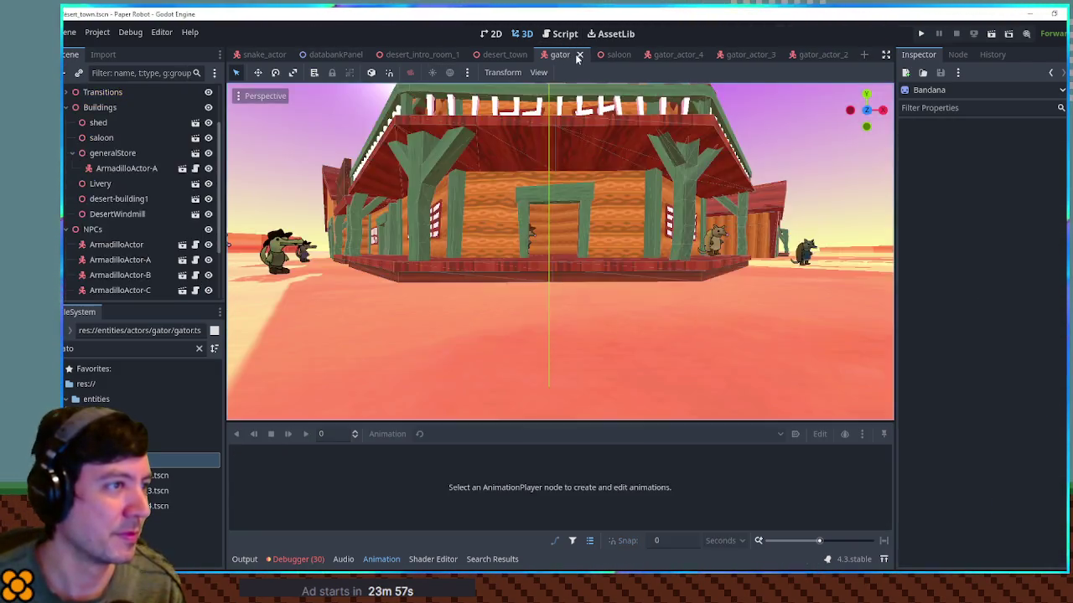
click(578, 55)
click(581, 54)
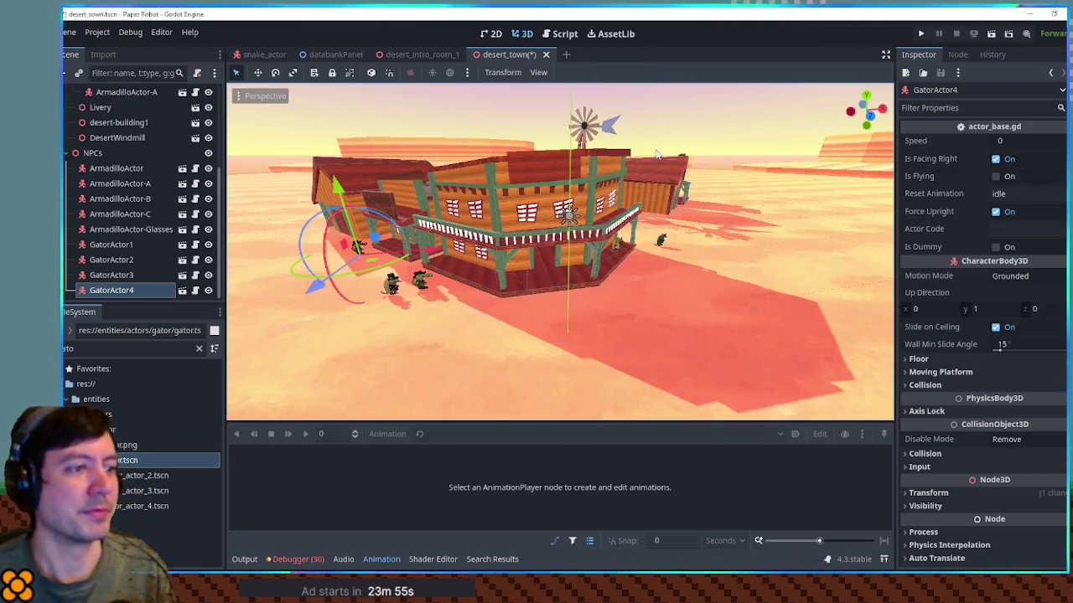
key(ctrl+s)
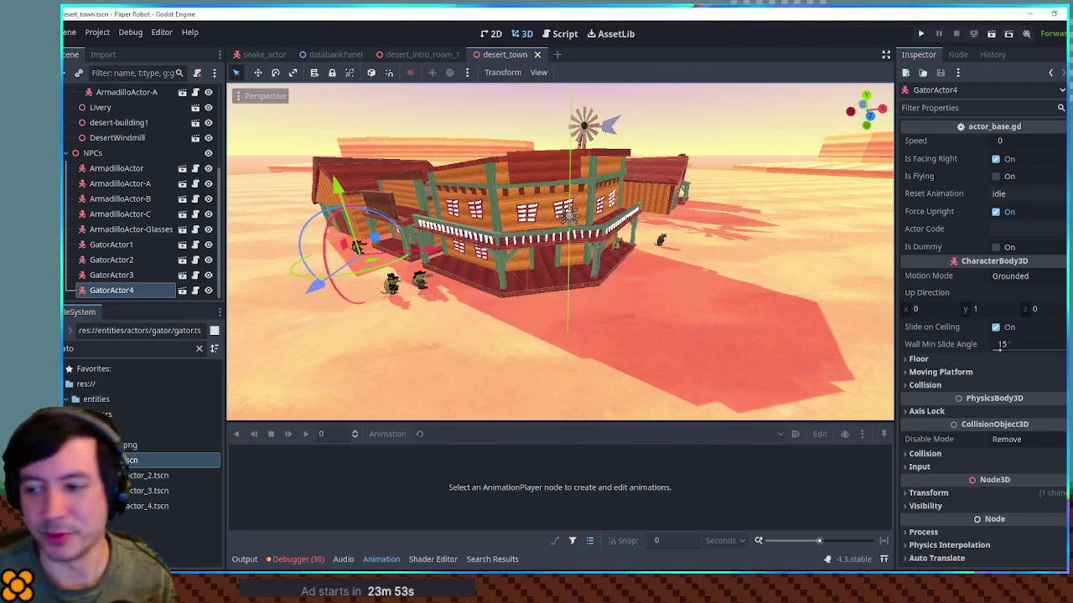